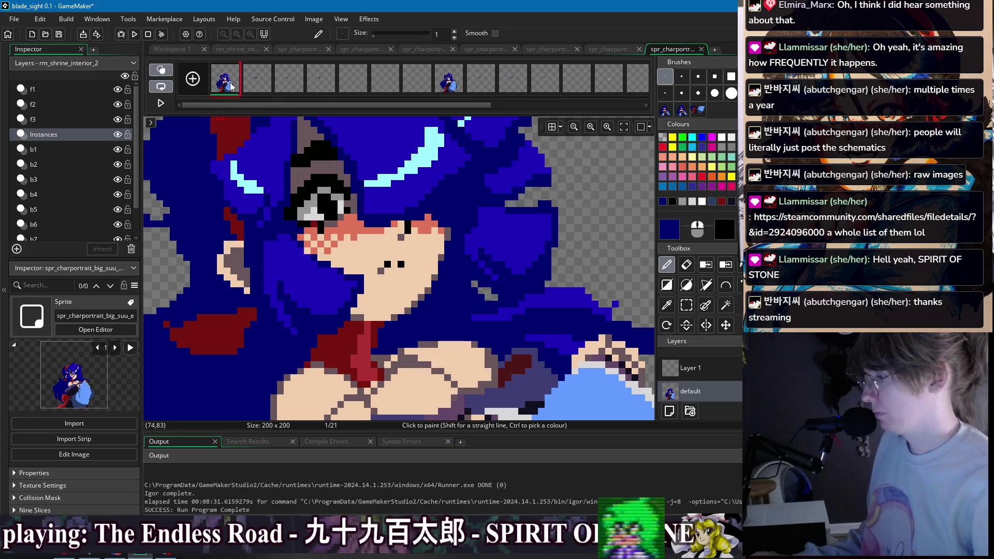
# Sample the greyish mauve from the portrait and jump to the first animation frame.
pyautogui.scroll(-3, 447, 210)
pyautogui.scroll(3, 453, 206)
pyautogui.keyDown('ctrl'); pyautogui.click(453, 232); pyautogui.keyUp('ctrl')
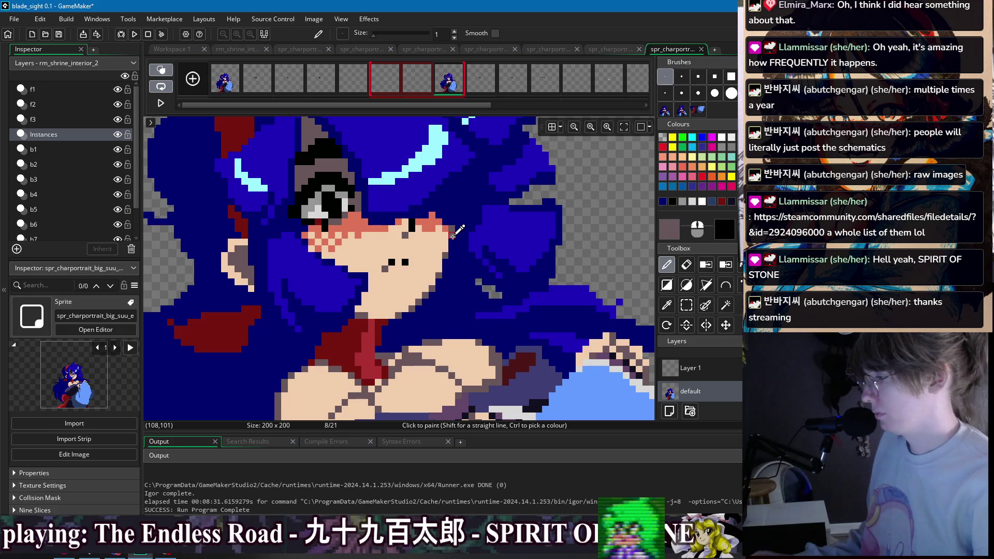
pyautogui.scroll(-3, 466, 207)
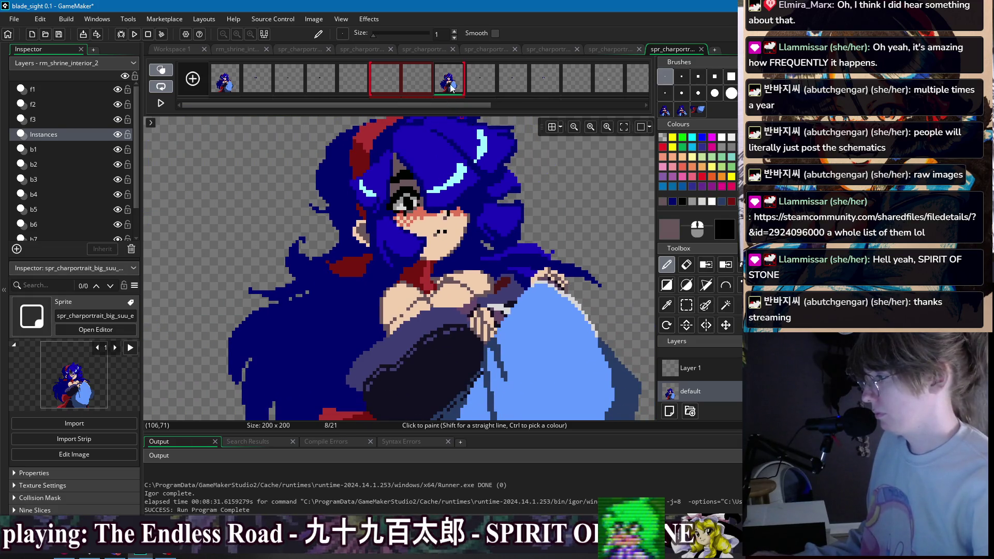
pyautogui.scroll(3, 468, 223)
pyautogui.press('Home')
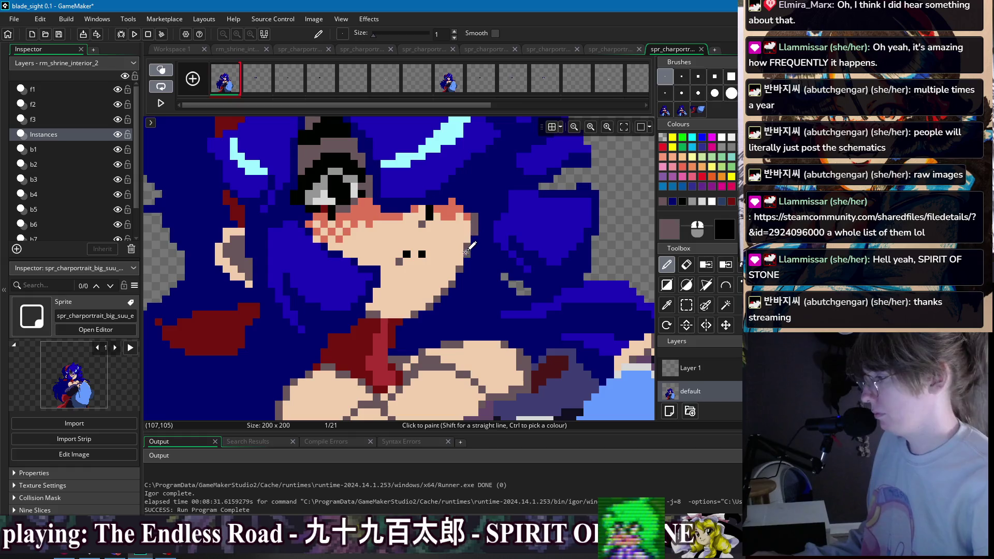
# Rectangle-select a tiny 2x1 pixel area beside the girl's face.
pyautogui.scroll(-2, 470, 196)
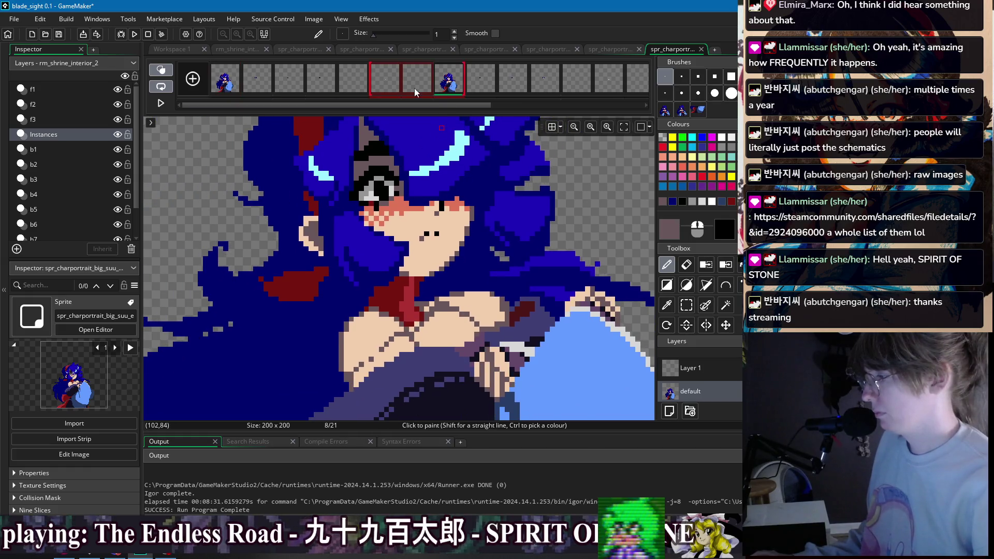
pyautogui.press('s')
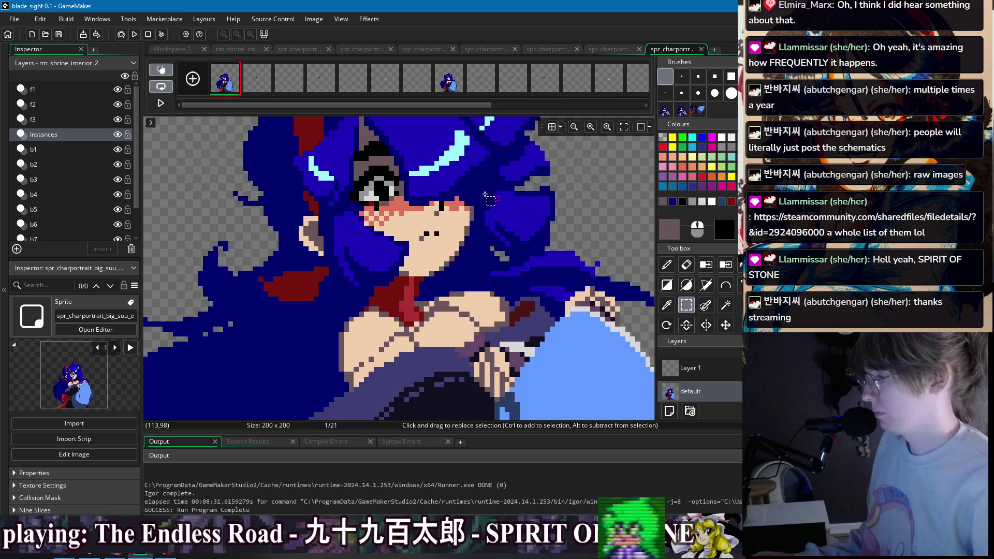
pyautogui.scroll(3, 486, 197)
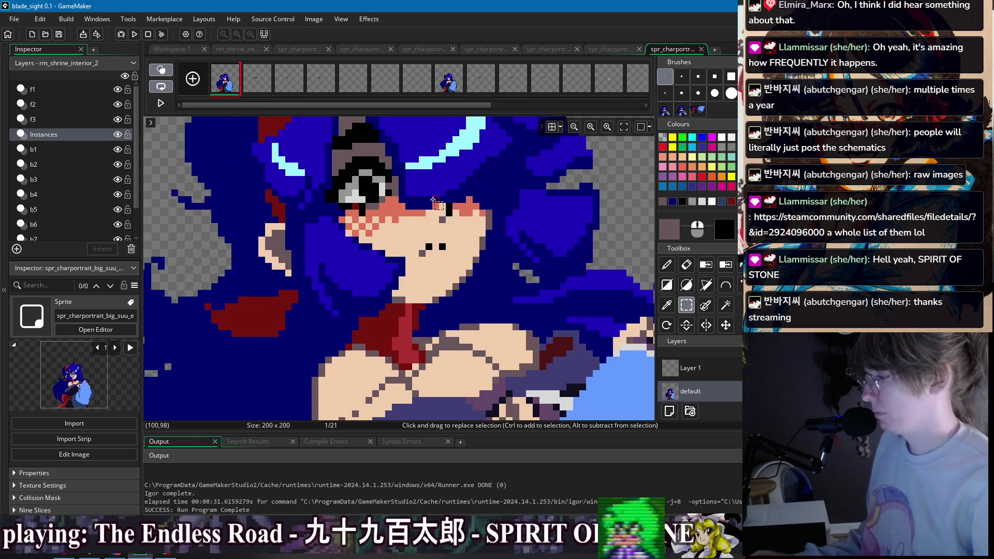
pyautogui.moveTo(433, 197); pyautogui.dragTo(465, 222)
# Flip between frame 1 and frame 8 in the frame strip to compare them.
pyautogui.scroll(-3, 454, 216)
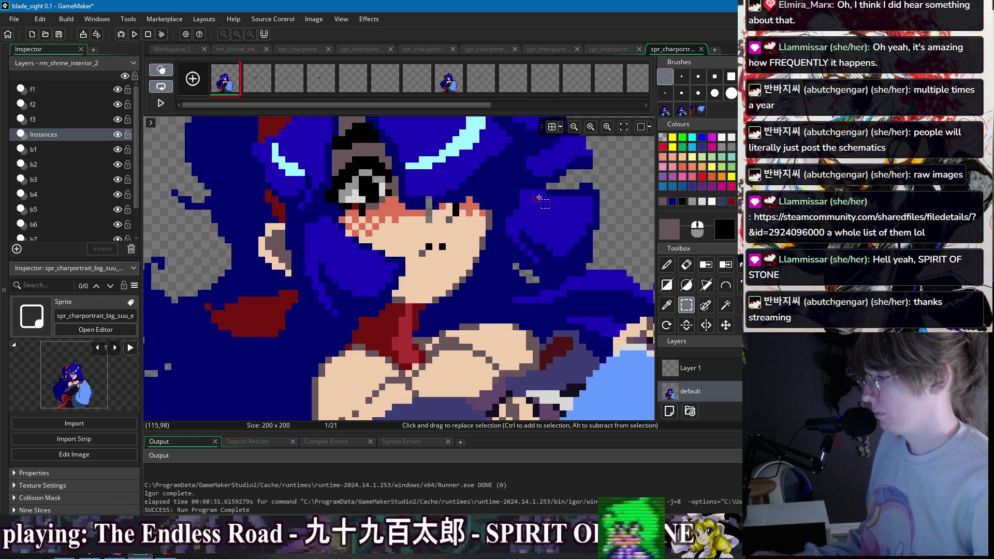
pyautogui.scroll(-1, 478, 214)
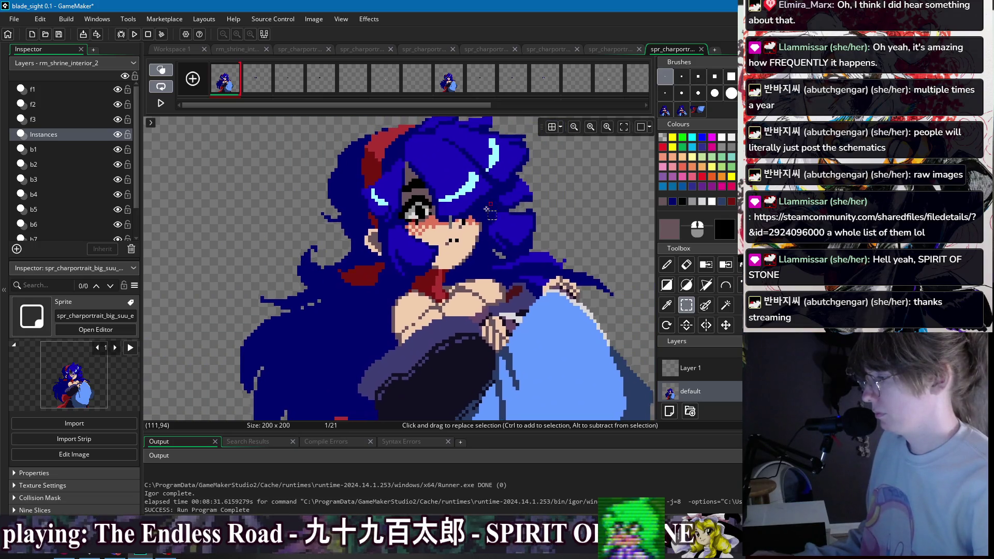
pyautogui.scroll(1, 519, 203)
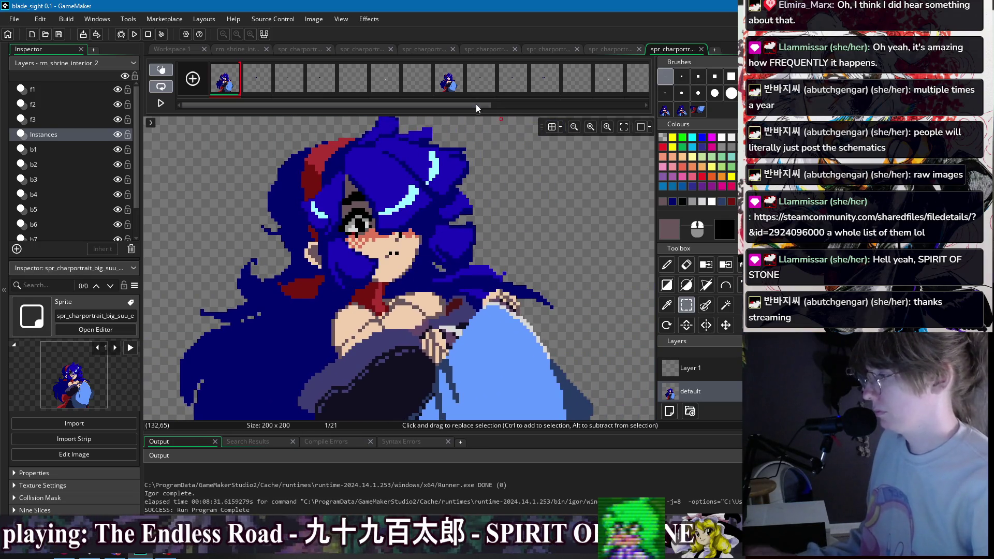
pyautogui.moveTo(448, 77); pyautogui.dragTo(385, 78)
pyautogui.moveTo(482, 105); pyautogui.dragTo(482, 107)
pyautogui.click(225, 78)
pyautogui.click(451, 86)
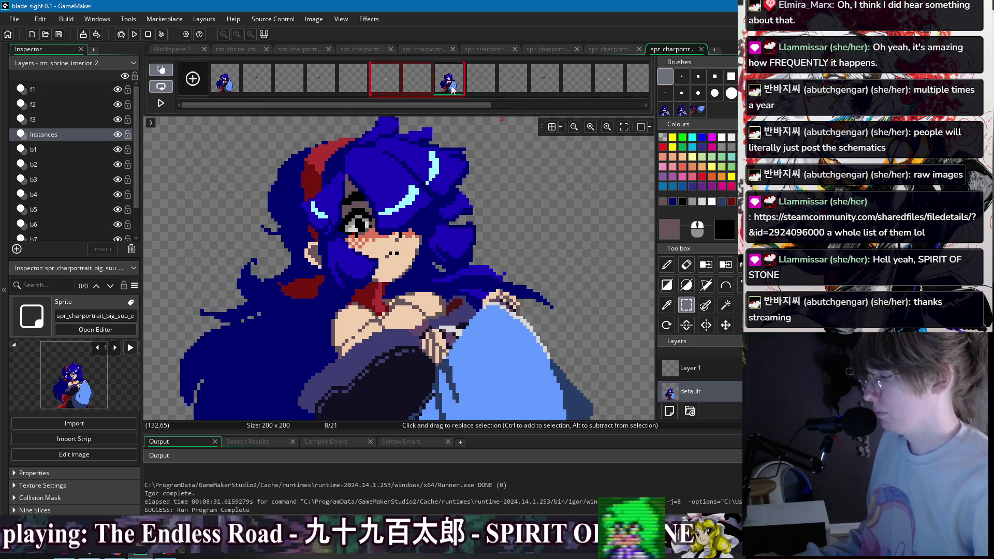
pyautogui.click(227, 87)
# Pick the dark blue hair colour for the pencil on frame 8, then return to frame 1.
pyautogui.click(445, 92)
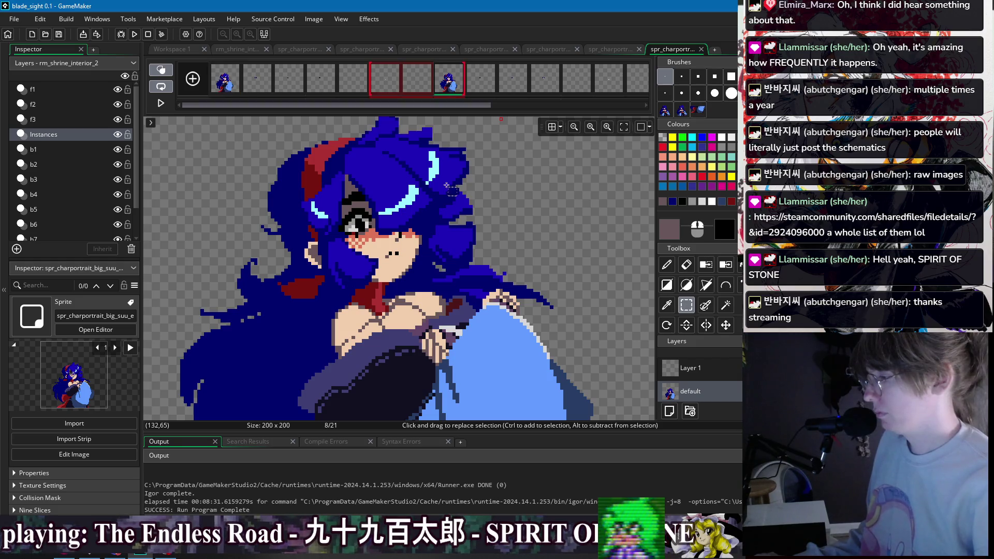
pyautogui.press('d')
pyautogui.keyDown('ctrl'); pyautogui.click(436, 388); pyautogui.keyUp('ctrl')
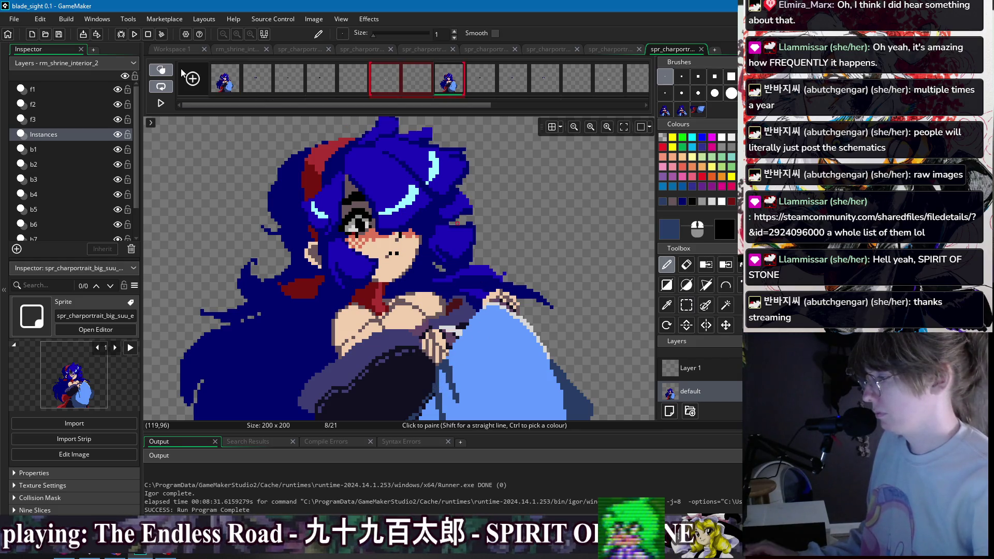
pyautogui.click(226, 85)
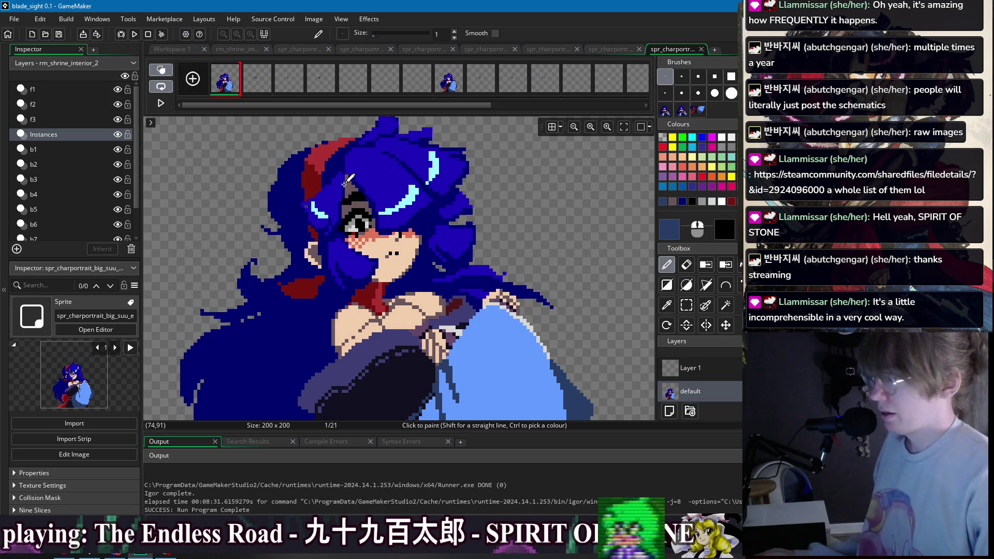
# Select the block of hair on the portrait's left and nudge it slightly sideways.
pyautogui.scroll(-1, 418, 203)
pyautogui.scroll(-1, 418, 203)
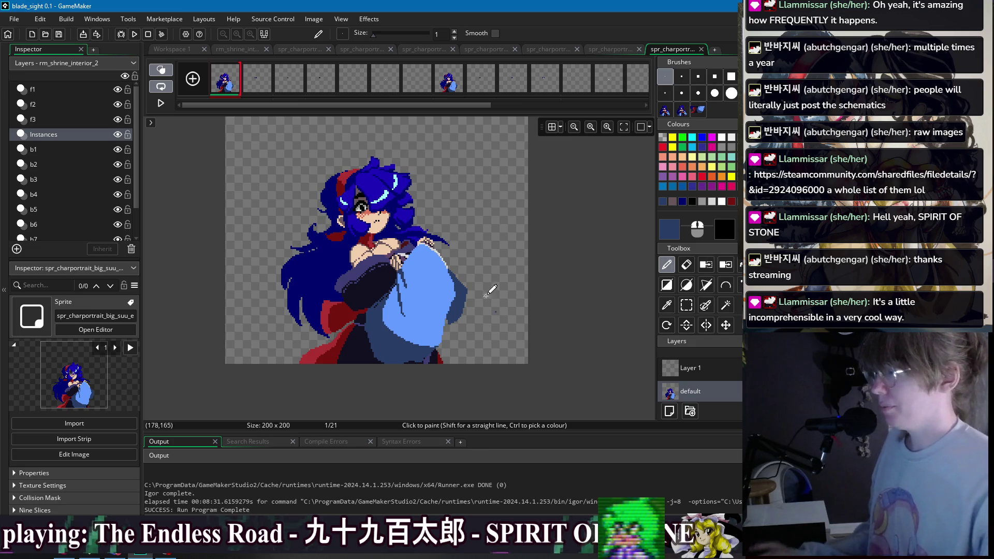
pyautogui.scroll(2, 465, 245)
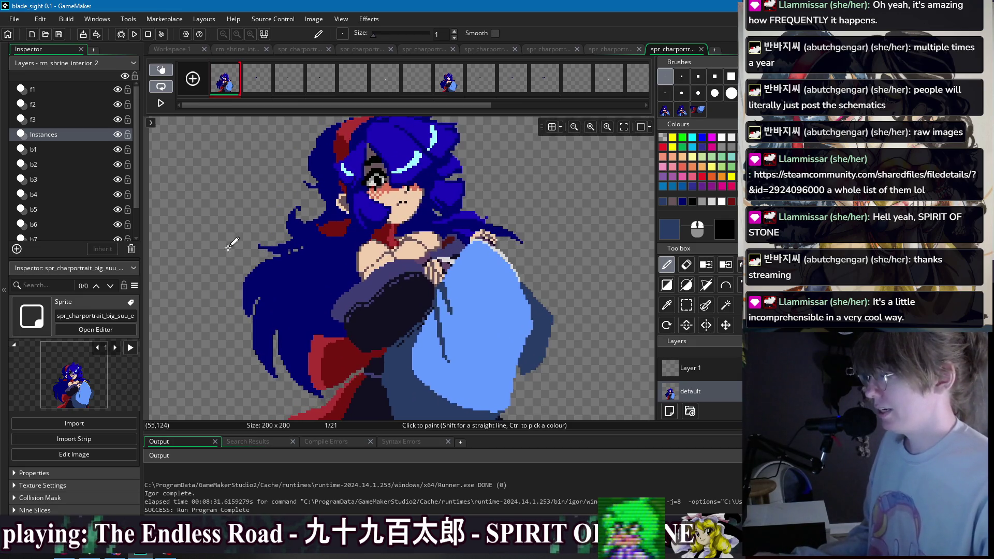
pyautogui.press('s')
pyautogui.moveTo(259, 217); pyautogui.dragTo(382, 344)
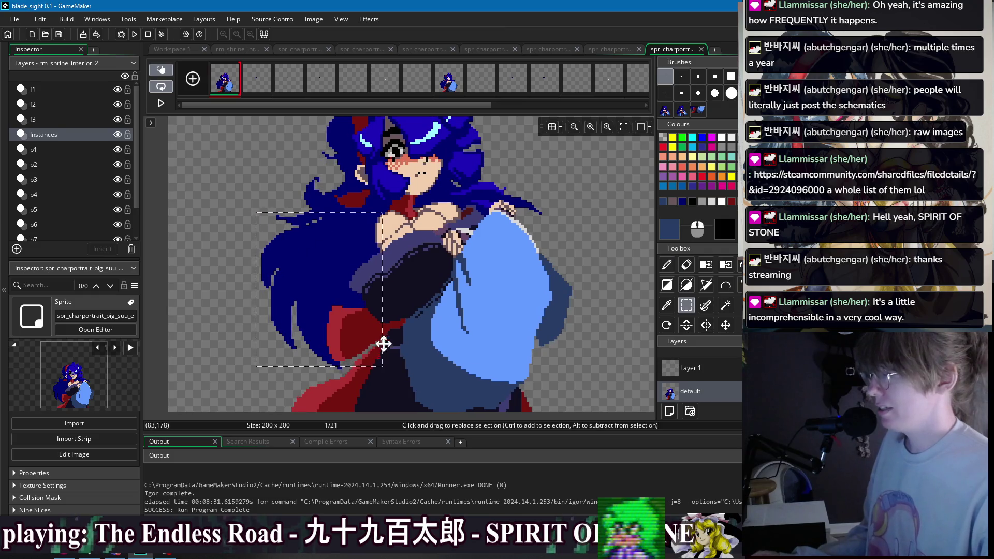
pyautogui.moveTo(228, 200); pyautogui.dragTo(369, 381)
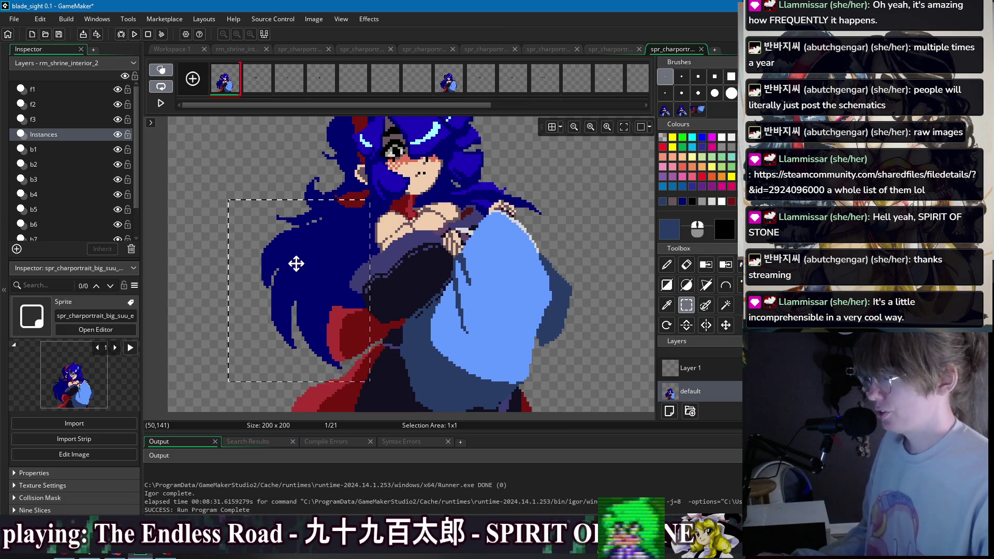
pyautogui.moveTo(295, 264); pyautogui.dragTo(300, 264)
# Zoom out and select frames 6 through 8, displaying frame 8.
pyautogui.scroll(-1, 572, 231)
pyautogui.scroll(-2, 572, 232)
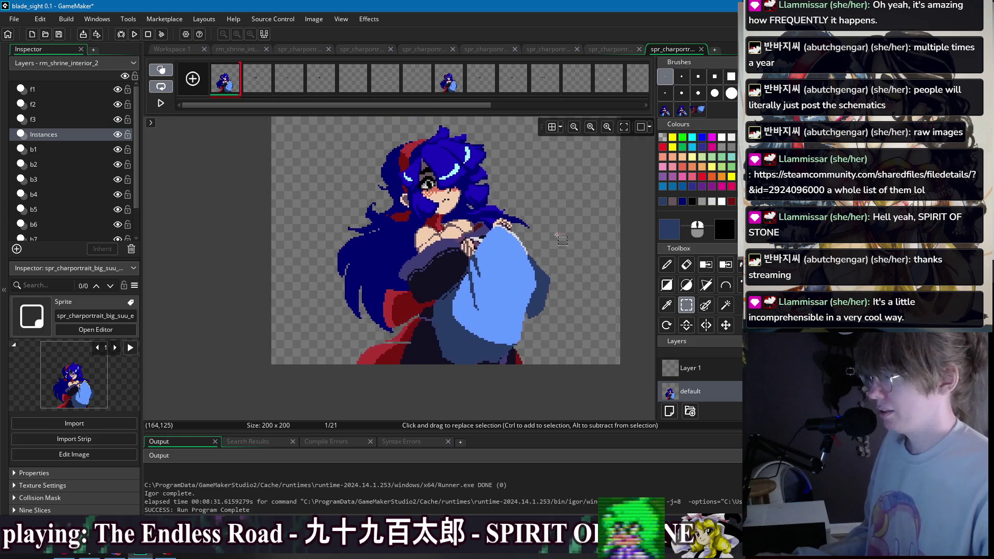
pyautogui.moveTo(448, 78); pyautogui.dragTo(385, 77)
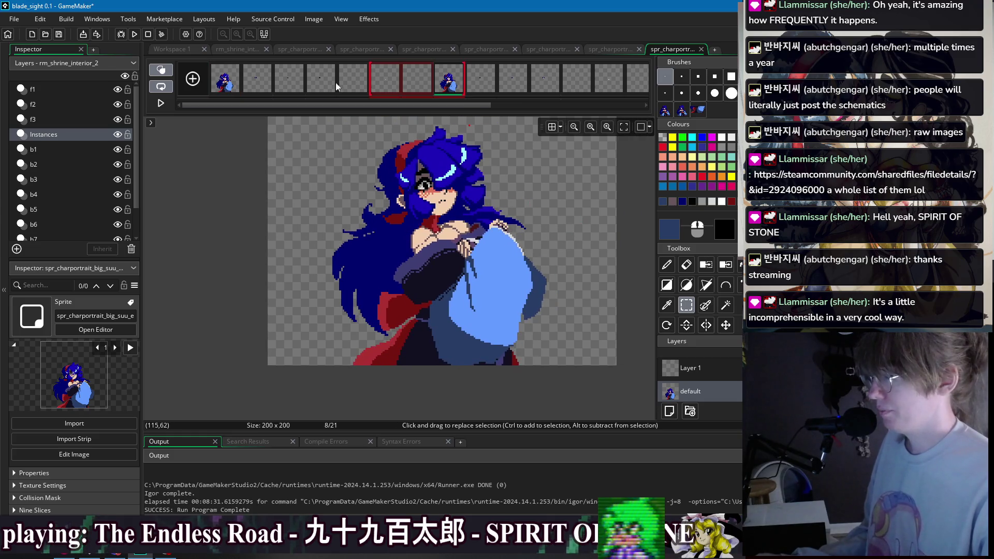
# Return to frame 1 and choose bright crimson red as the pencil colour.
pyautogui.click(232, 85)
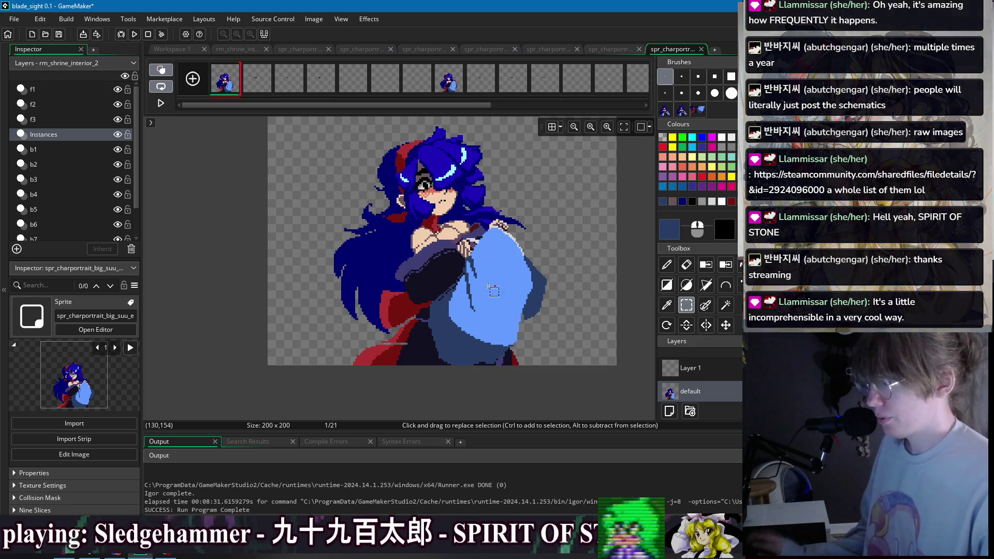
pyautogui.moveTo(448, 85); pyautogui.dragTo(398, 94)
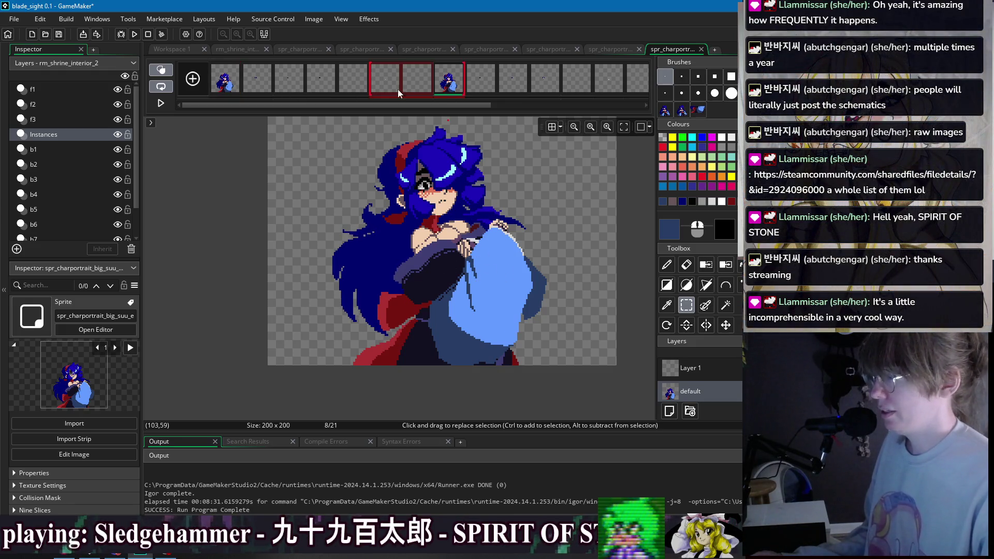
pyautogui.click(236, 83)
pyautogui.scroll(3, 395, 310)
pyautogui.press('p')
pyautogui.keyDown('ctrl'); pyautogui.click(407, 367); pyautogui.keyUp('ctrl')
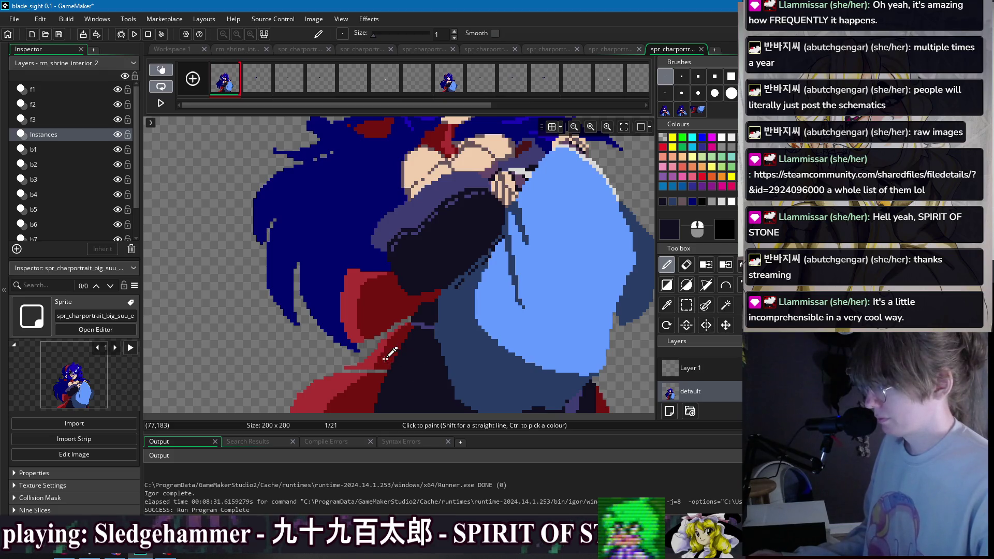
pyautogui.keyDown('ctrl'); pyautogui.click(387, 371); pyautogui.keyUp('ctrl')
pyautogui.keyDown('ctrl'); pyautogui.click(368, 372); pyautogui.keyUp('ctrl')
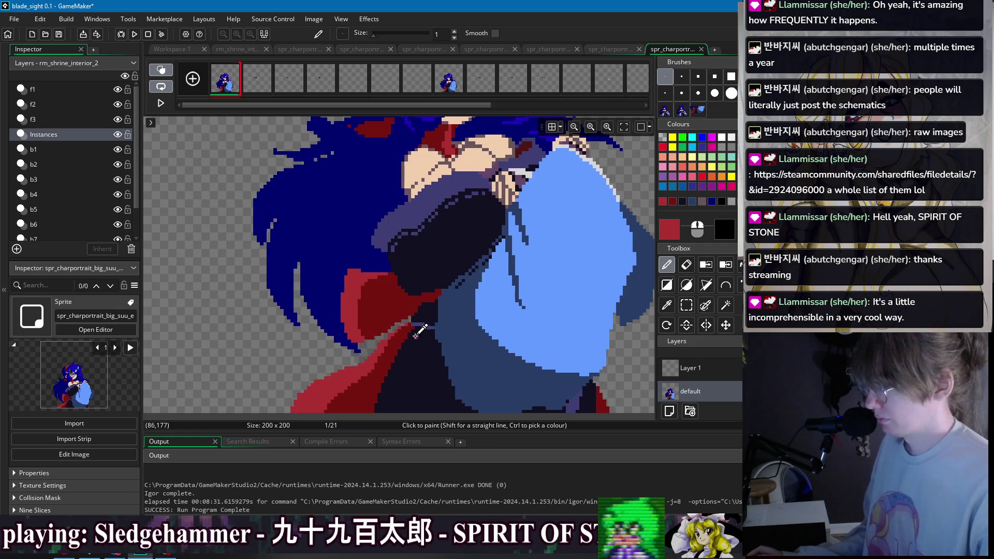
# Delete the accidental extra portrait copy in slot 9, keeping 21 frames, and view frame 8.
pyautogui.scroll(-4, 482, 324)
pyautogui.moveTo(235, 89); pyautogui.dragTo(475, 97)
pyautogui.press('Delete')
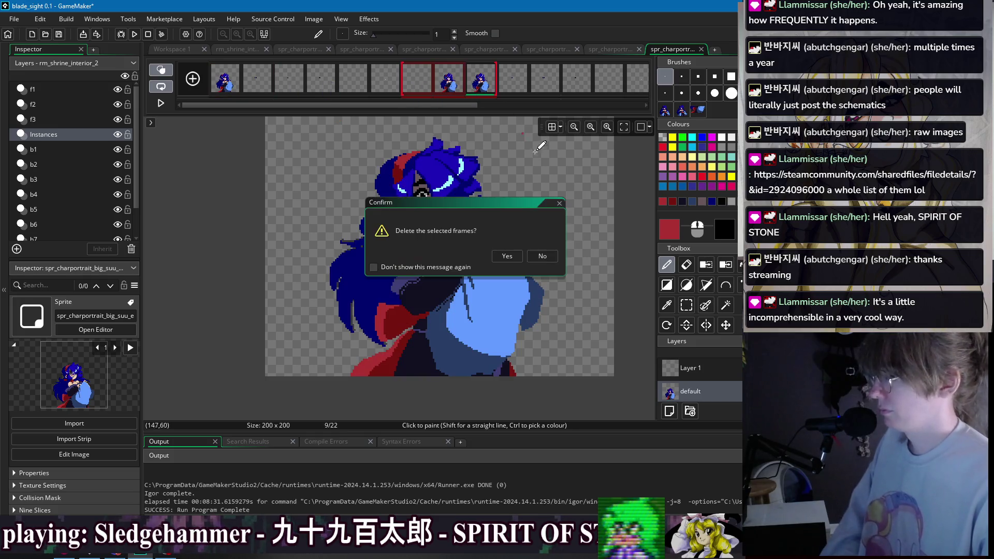
pyautogui.click(568, 256)
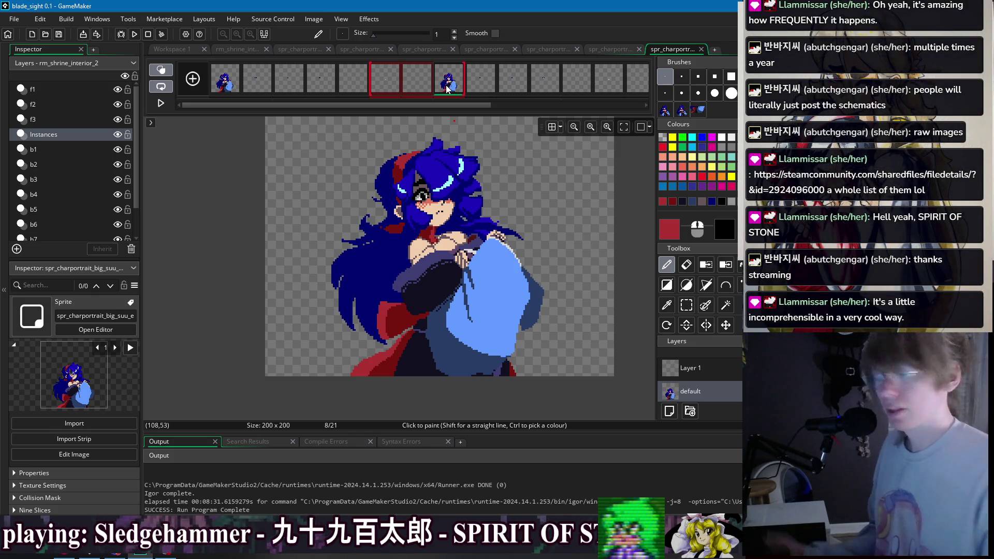
pyautogui.press('Home')
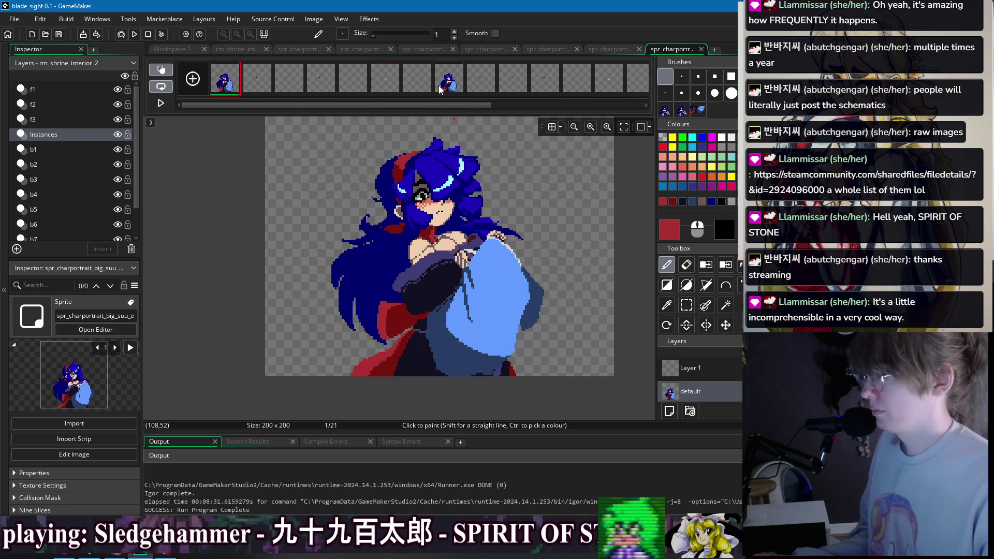
pyautogui.click(439, 89)
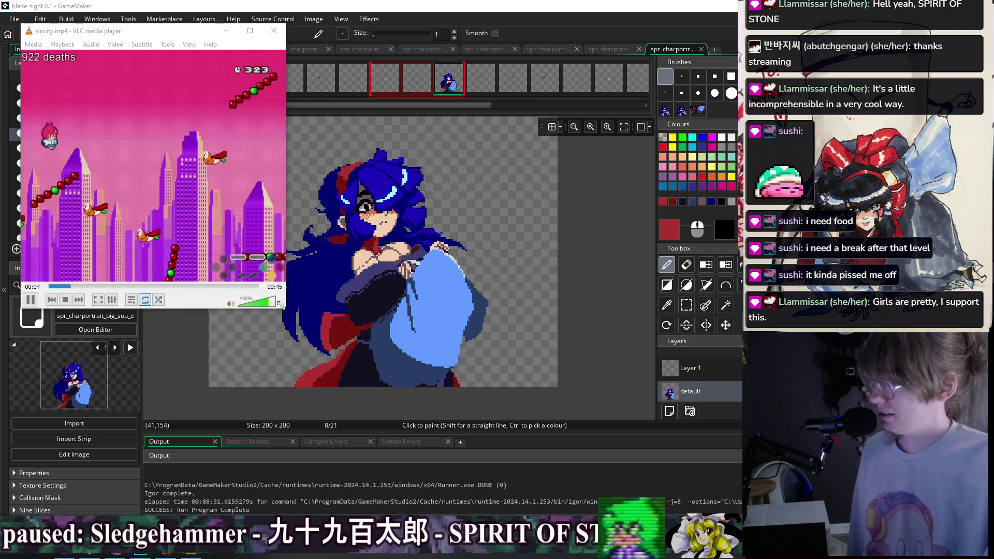
# Enlarge the VLC window and pause the gameplay clip.
pyautogui.moveTo(285, 308)
pyautogui.mouseDown()
pyautogui.moveTo(633, 446)
pyautogui.moveTo(657, 473)
pyautogui.mouseUp()
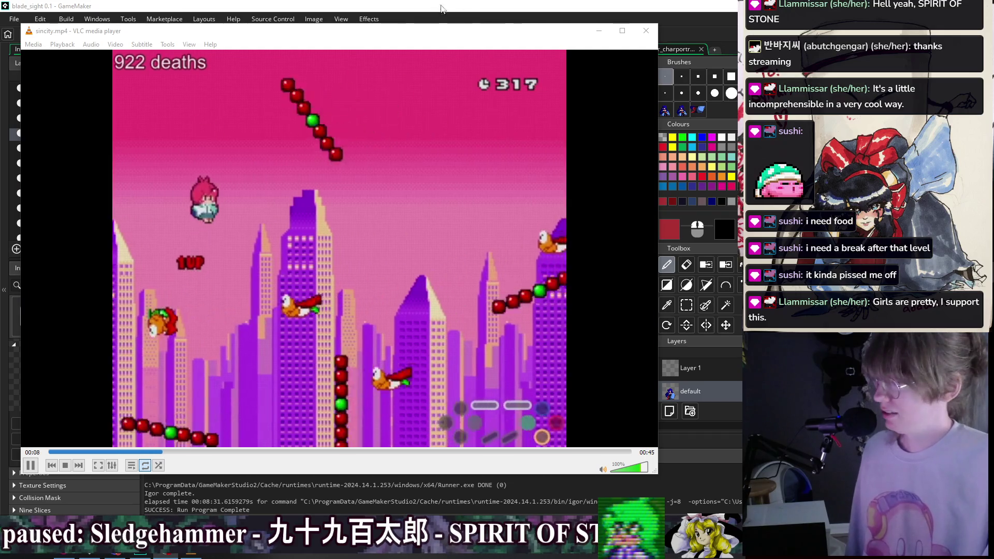
pyautogui.click(451, 32)
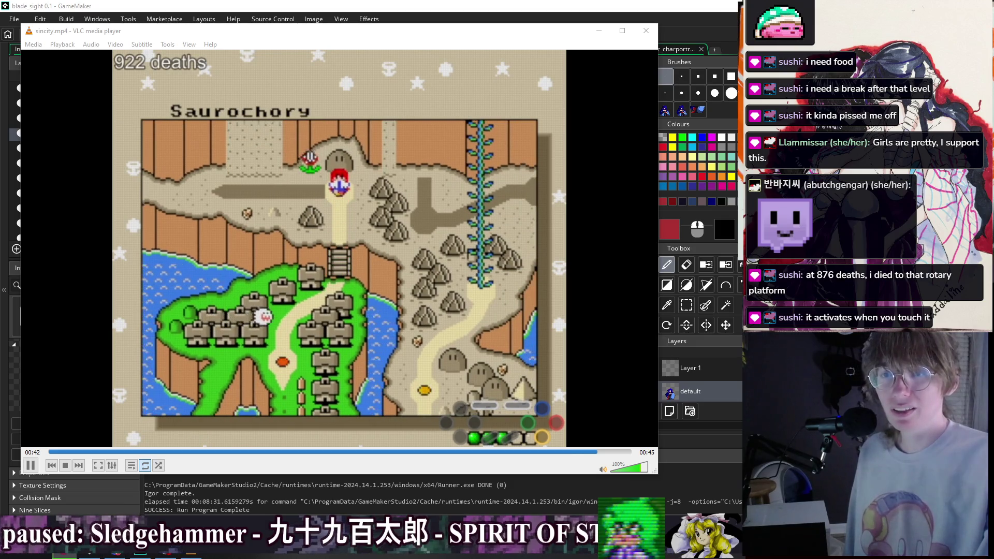
pyautogui.press('space')
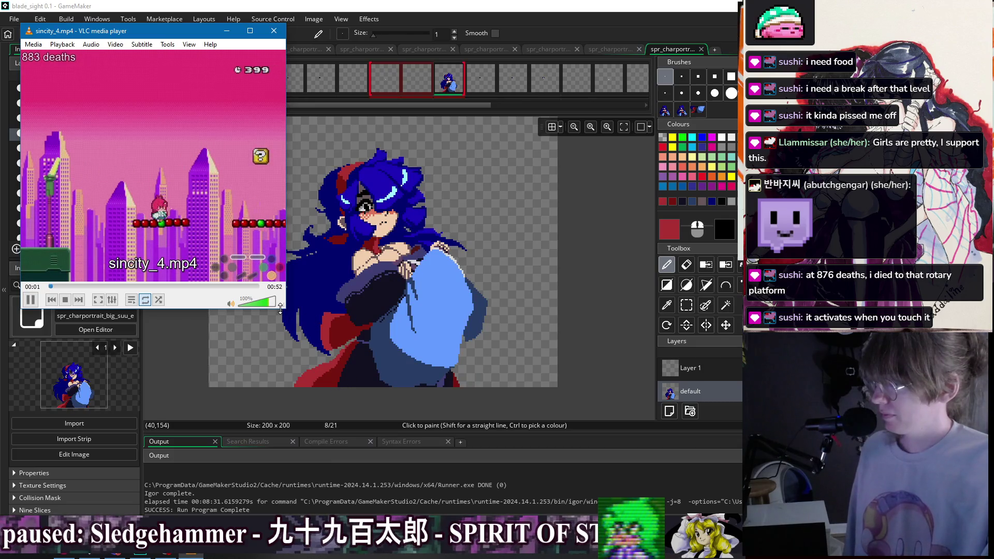
# Enlarge the player for sincity_4.mp4, seek ahead in the clip, then close VLC.
pyautogui.moveTo(280, 309)
pyautogui.mouseDown()
pyautogui.moveTo(568, 483)
pyautogui.moveTo(610, 486)
pyautogui.mouseUp()
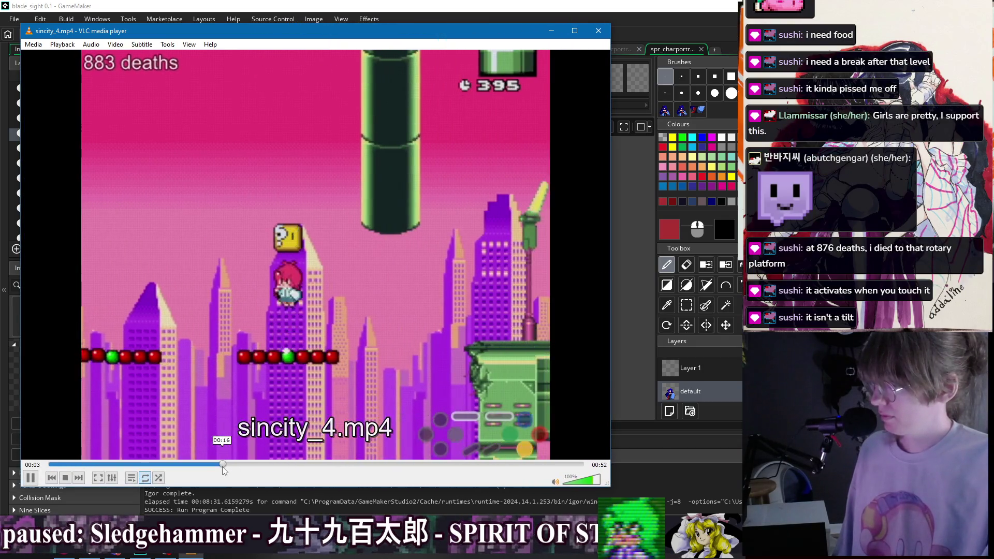
pyautogui.moveTo(222, 467); pyautogui.dragTo(562, 468)
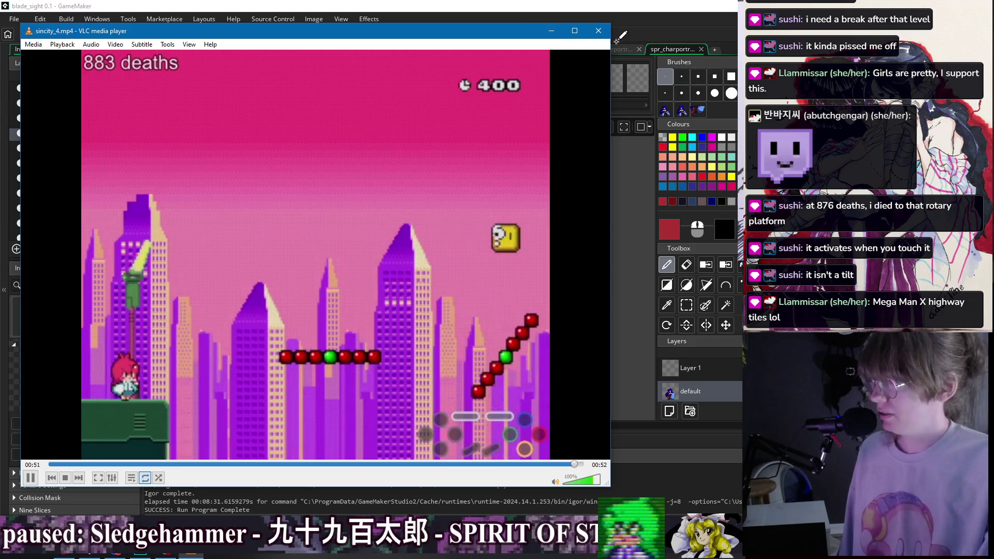
pyautogui.click(598, 31)
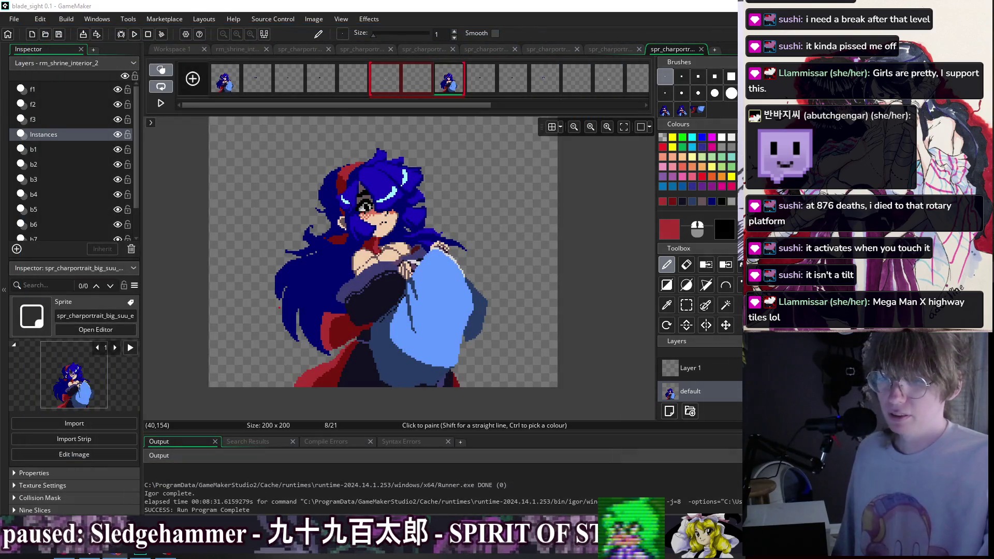